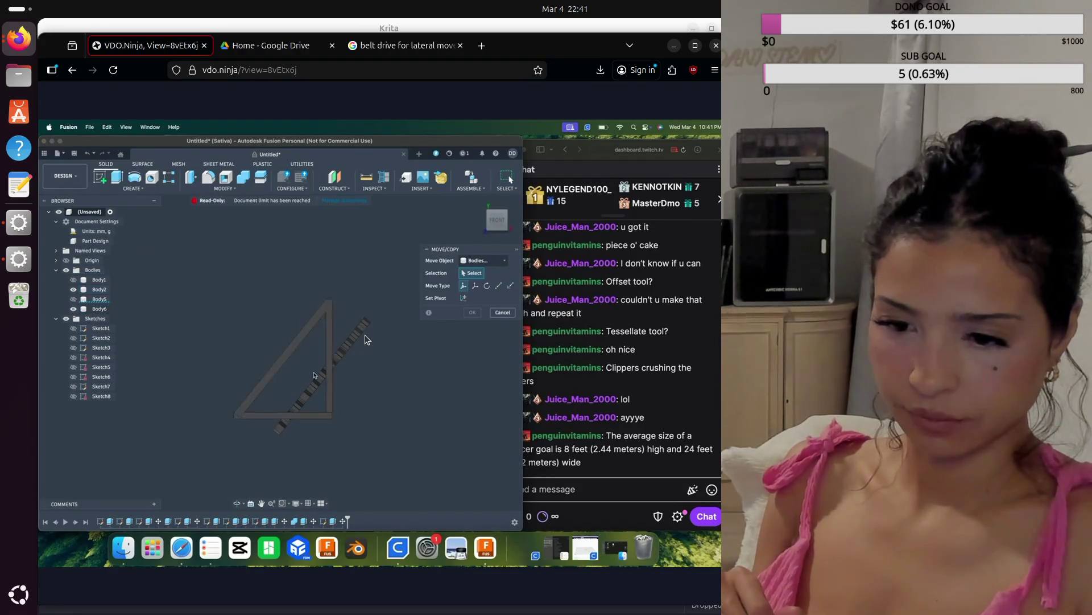
Move the diagonal lattice body (Body6) 5 mm along Z and orbit to view the whole frame
left_click(365, 340)
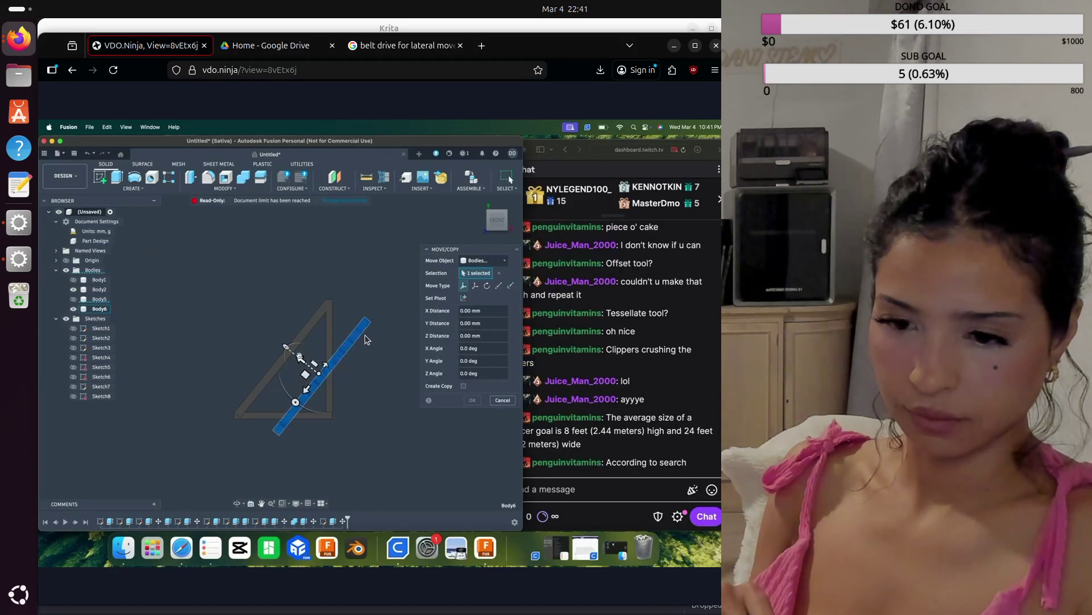
left_click_drag(301, 358, 259, 358)
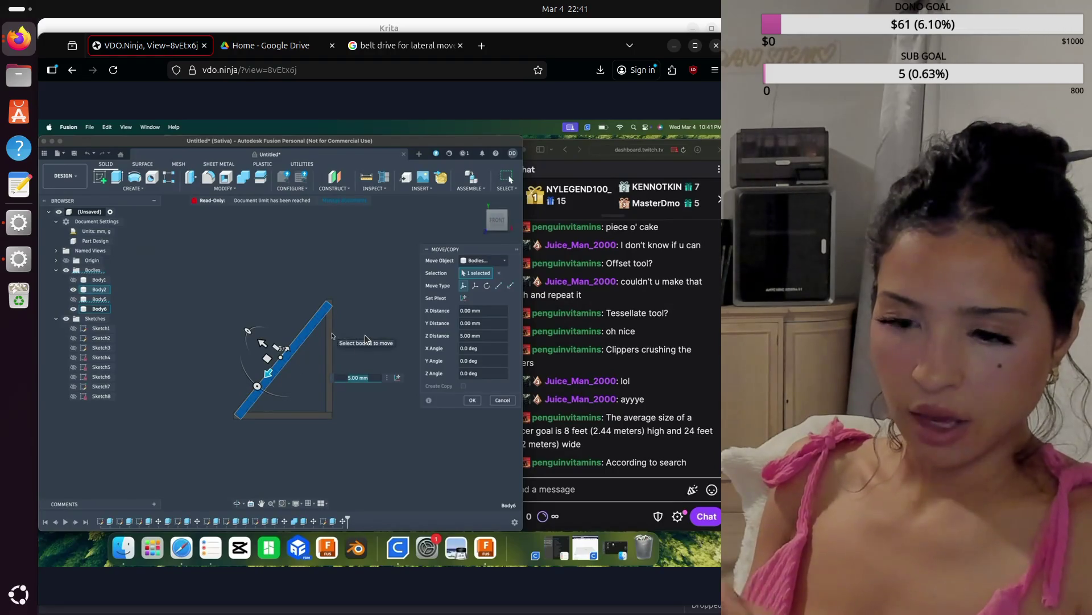
scroll(365, 339, "up", 2)
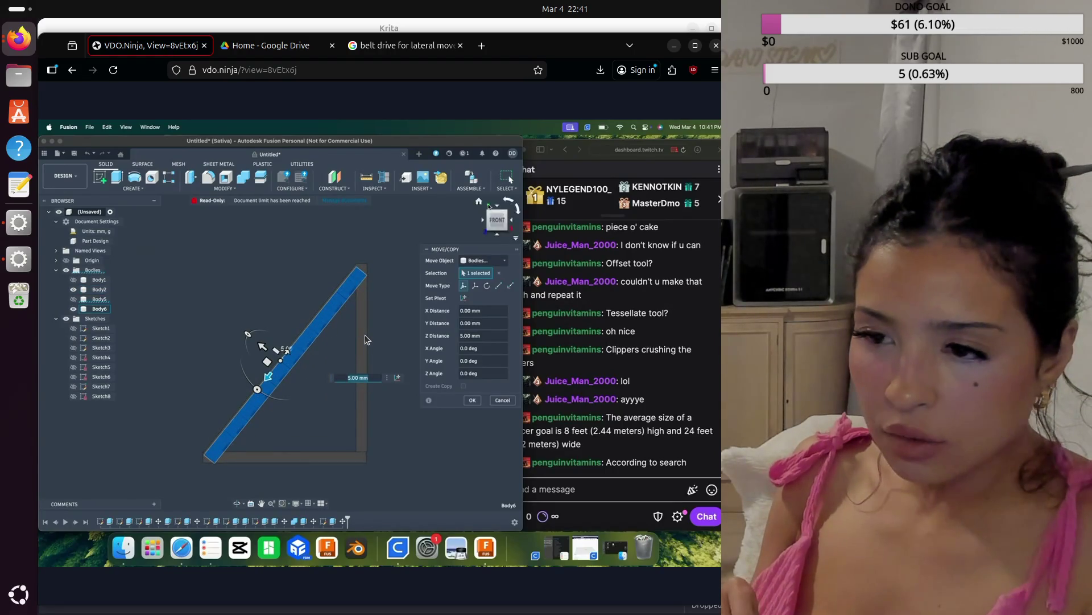
left_click(478, 202)
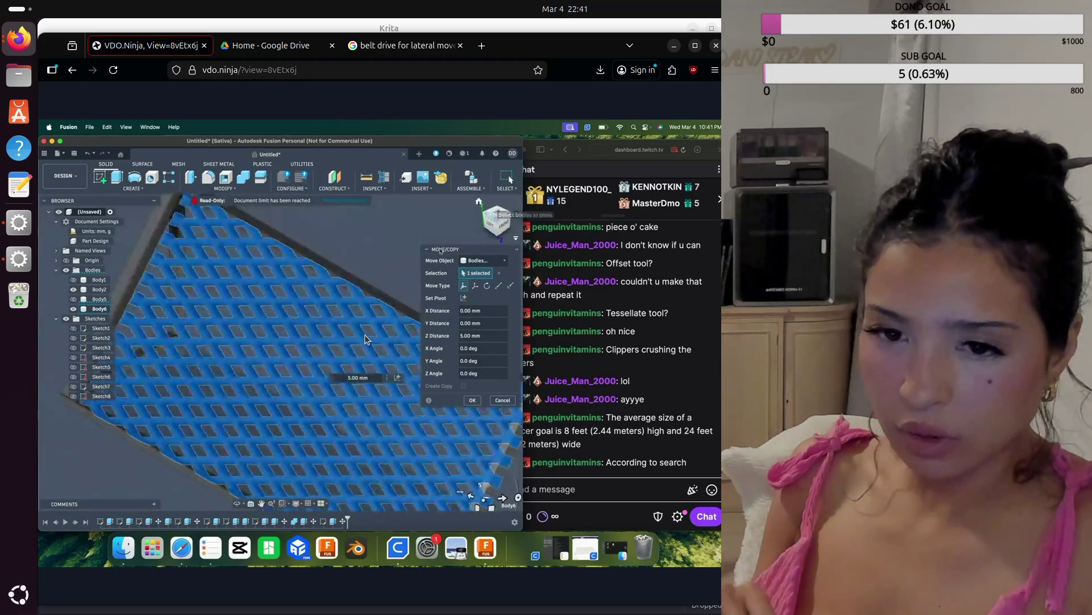
scroll(378, 268, "up", 2)
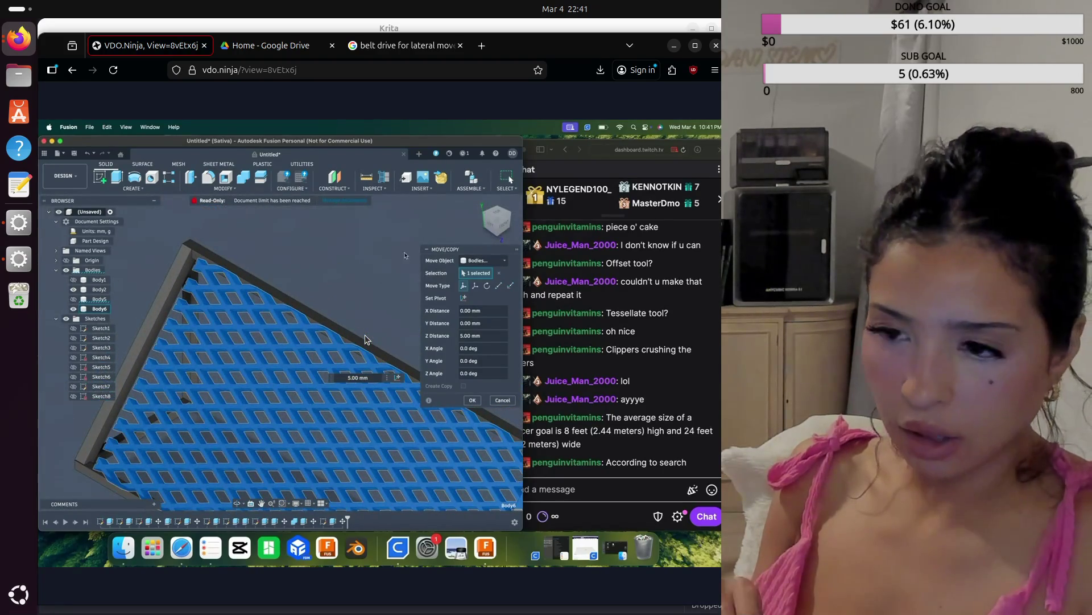
left_click_drag(497, 220, 519, 214)
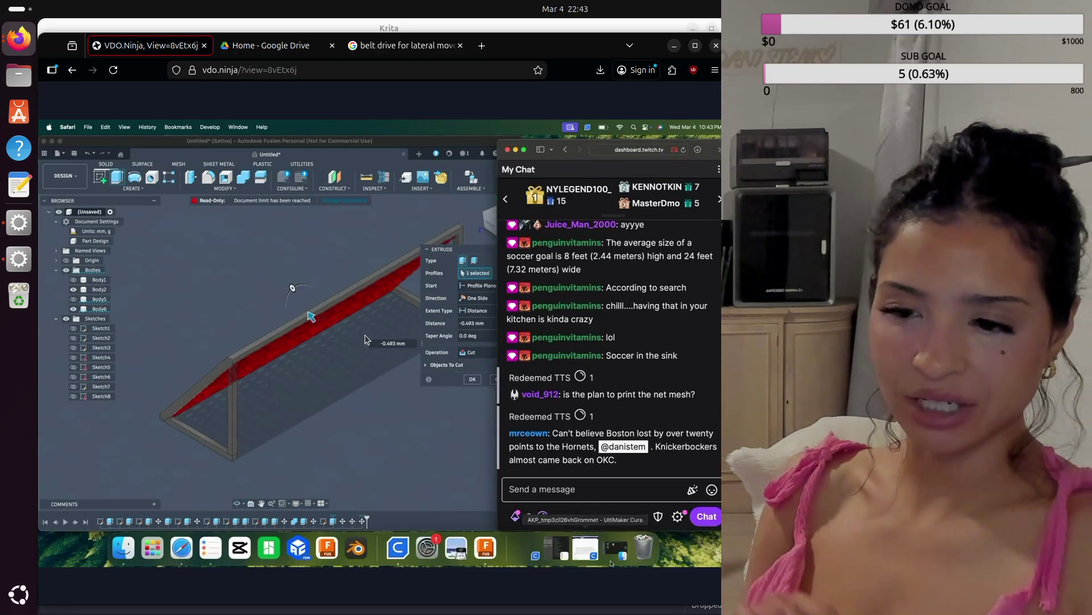
Confirm the extrude in Fusion, then return focus to the Twitch chat window
left_click(470, 382)
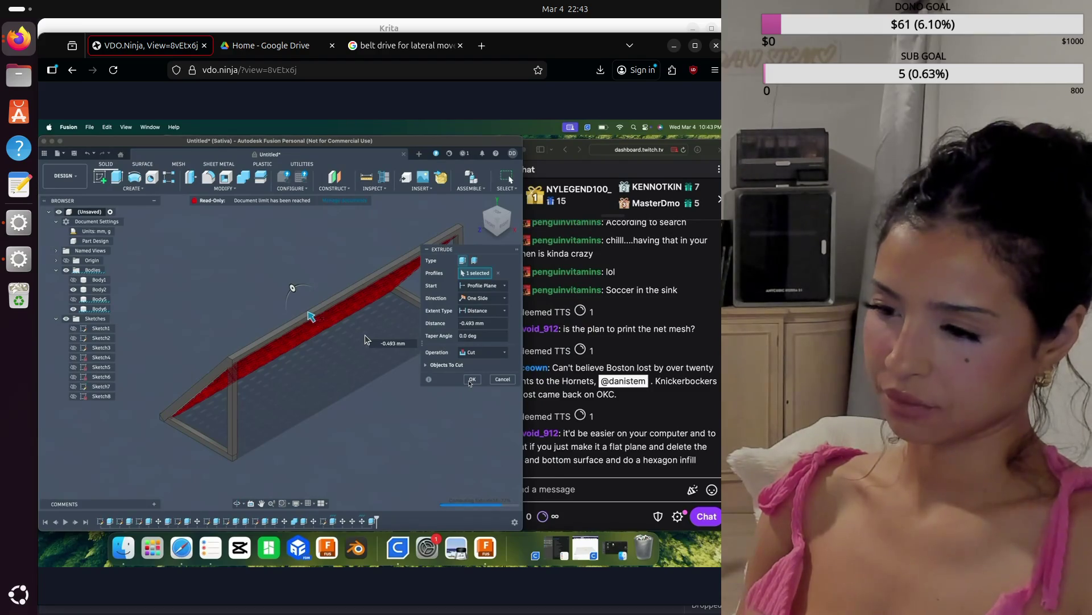
left_click(564, 496)
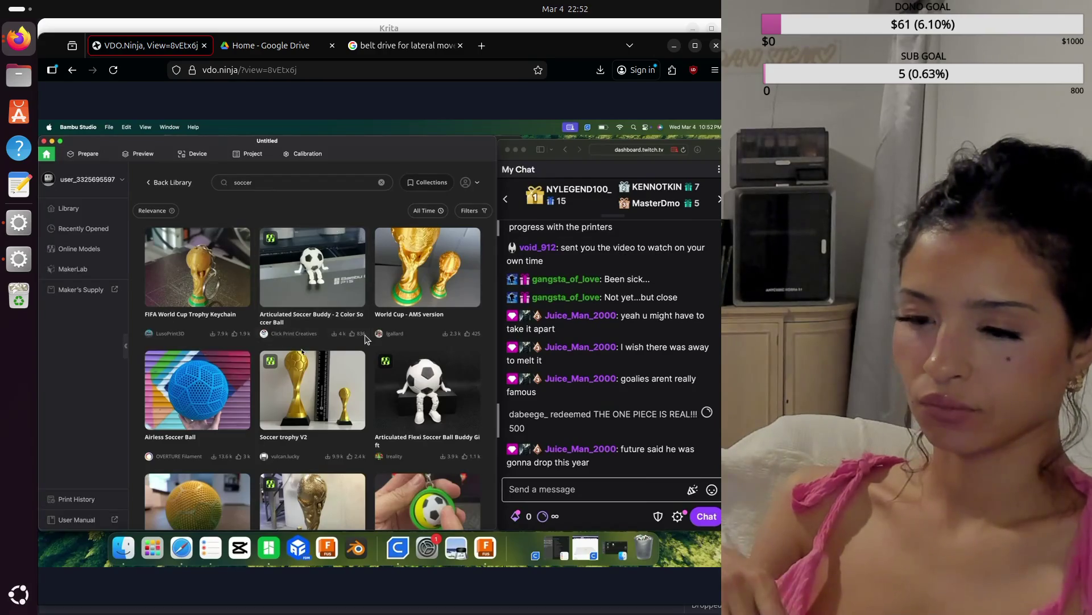
scroll(365, 338, "down", 3)
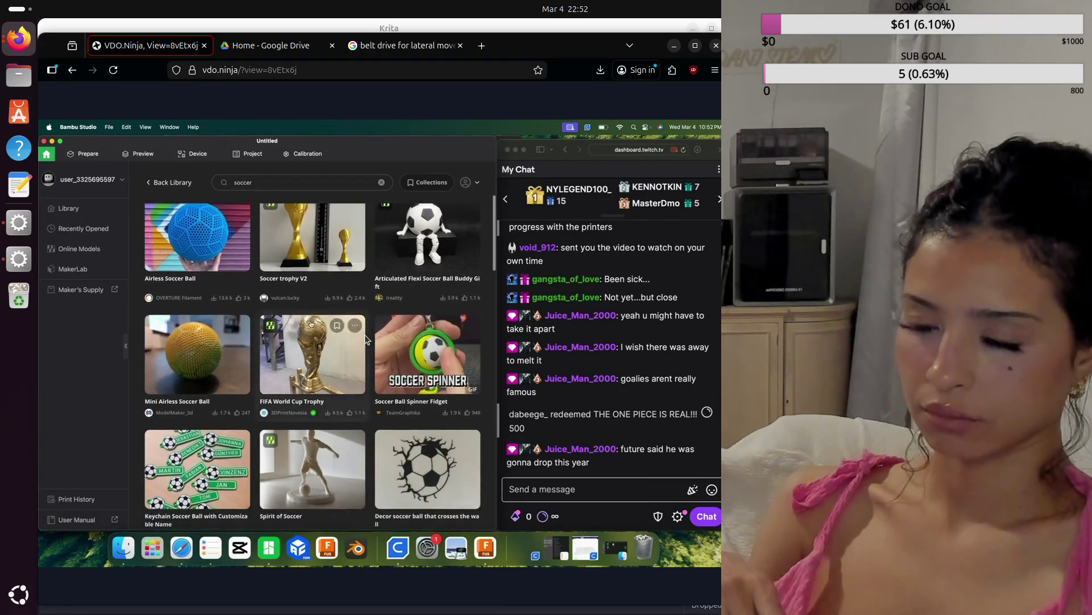
scroll(365, 339, "down", 2)
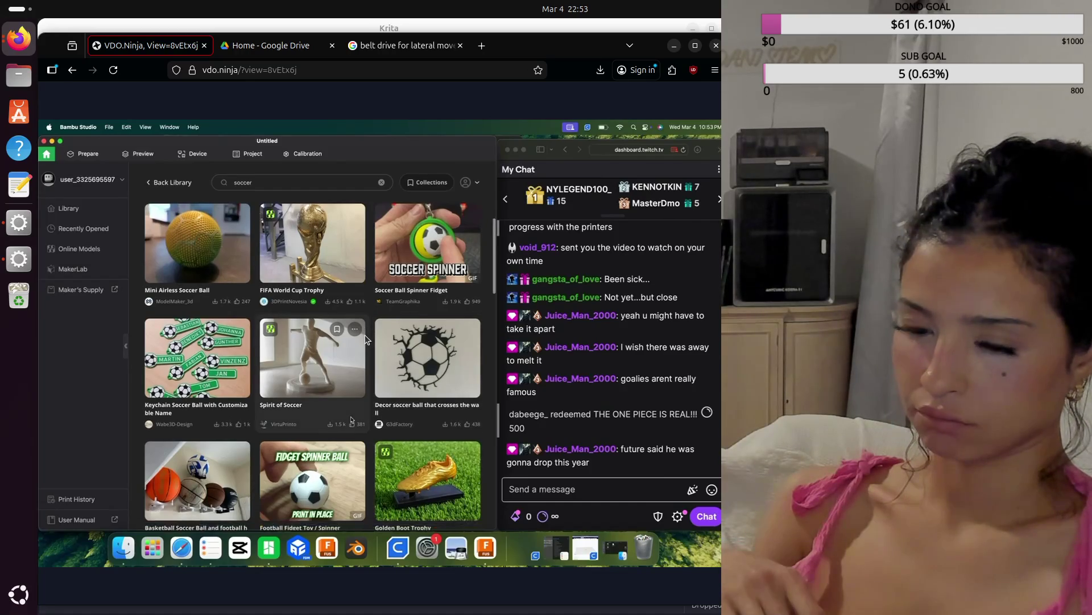
scroll(366, 340, "down", 5)
scroll(365, 340, "down", 3)
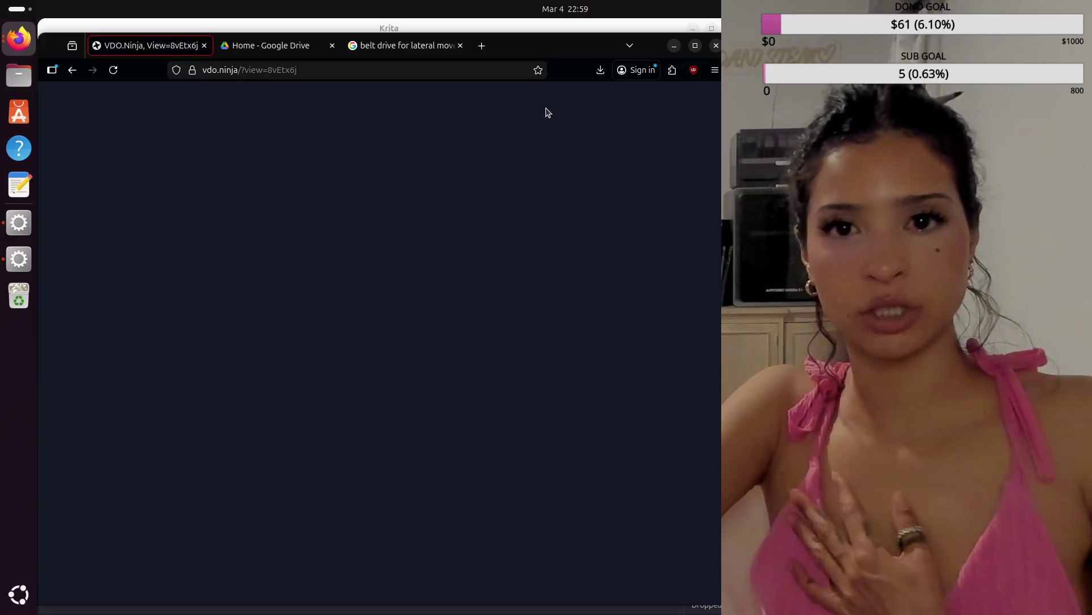
Minimize Firefox and Krita, then hide the Screen Capture (PipeWire) source in OBS
left_click(674, 51)
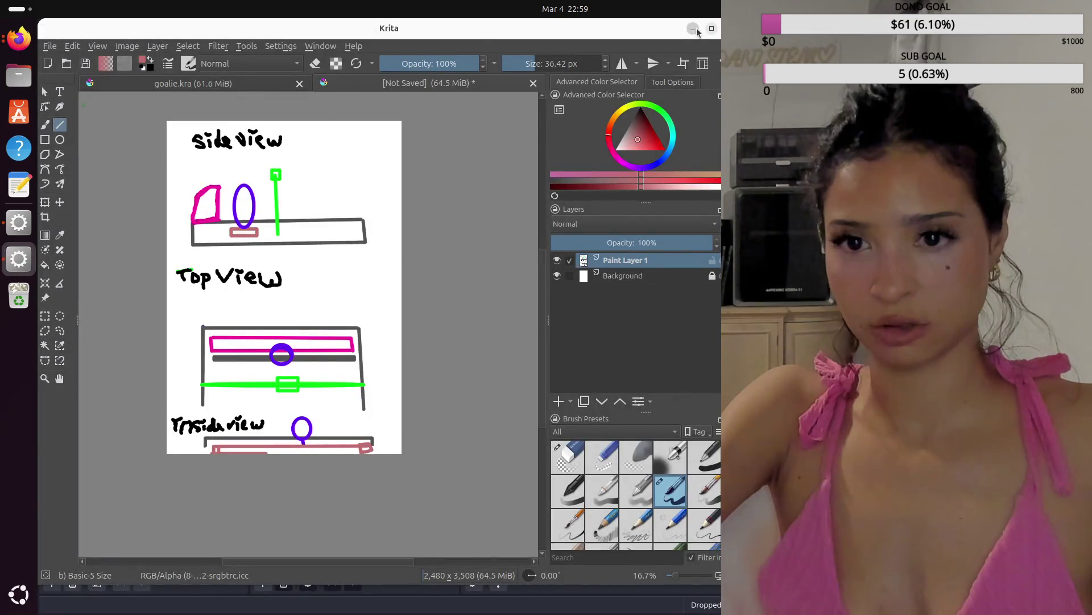
left_click(694, 29)
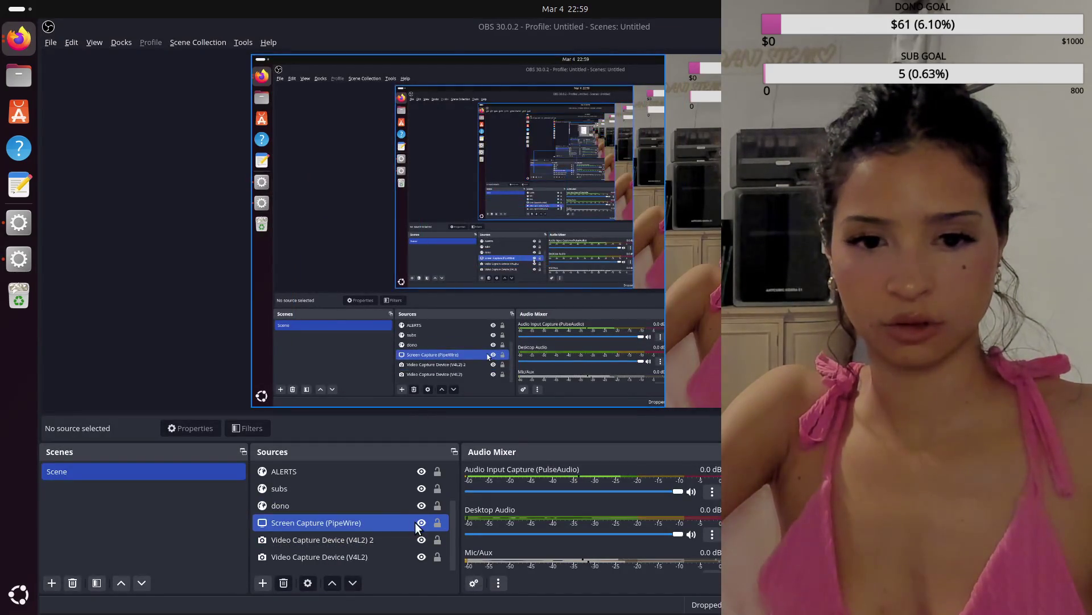
left_click(417, 526)
left_click(420, 523)
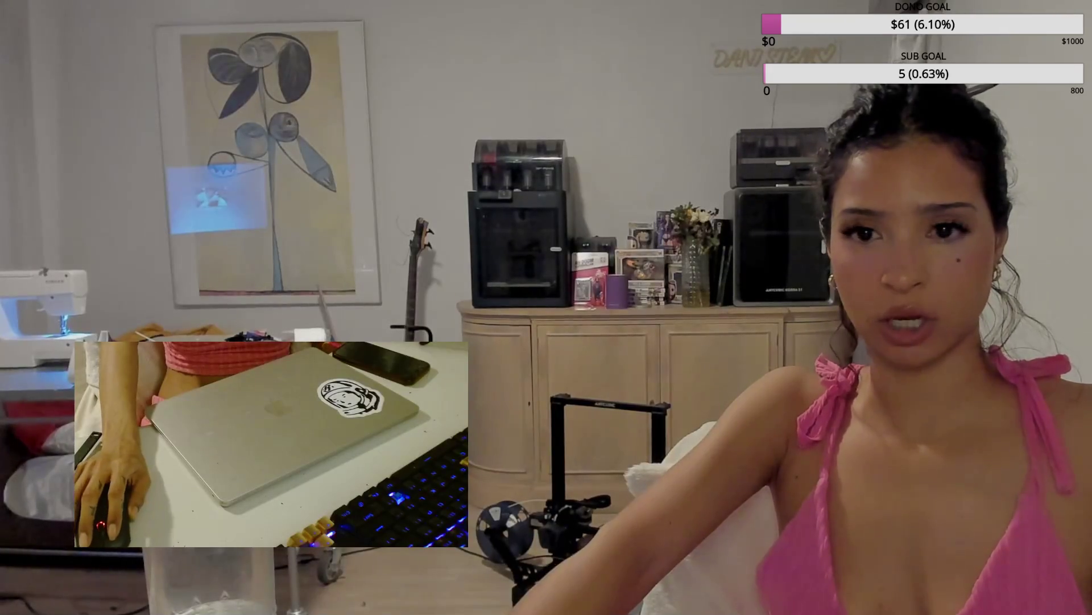